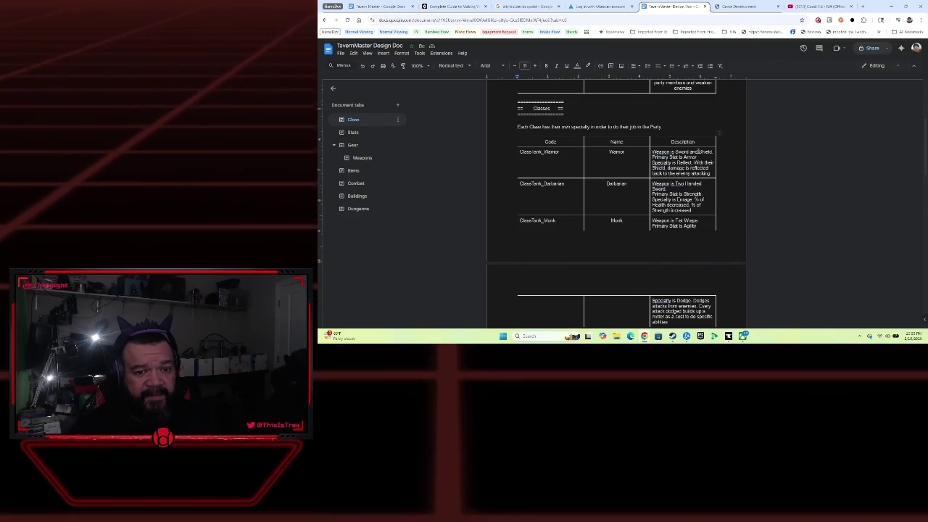
# Step: Scroll the Class tab down to the support table's Enchanter, Bard (Lute) and Strategist (Pistol) rows
pyautogui.scroll(-1, 712, 193)
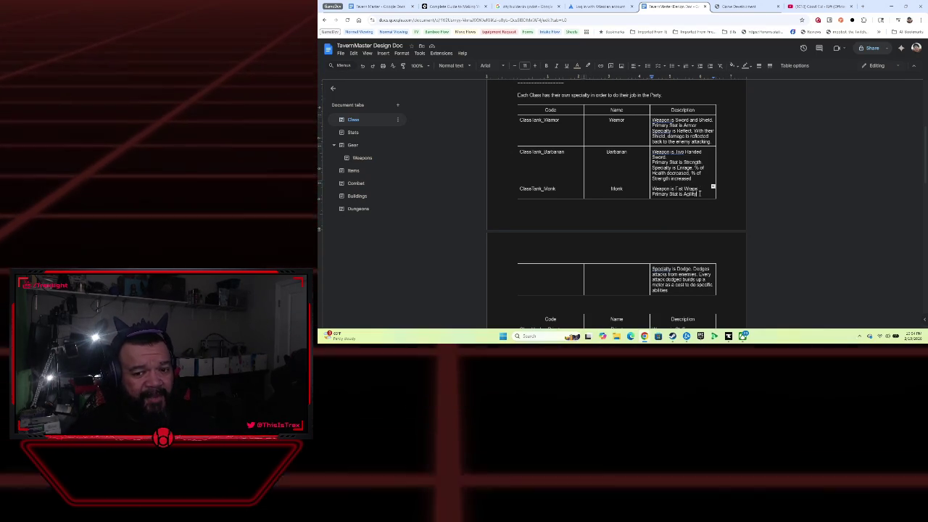
pyautogui.scroll(-2, 700, 193)
pyautogui.scroll(-2, 700, 192)
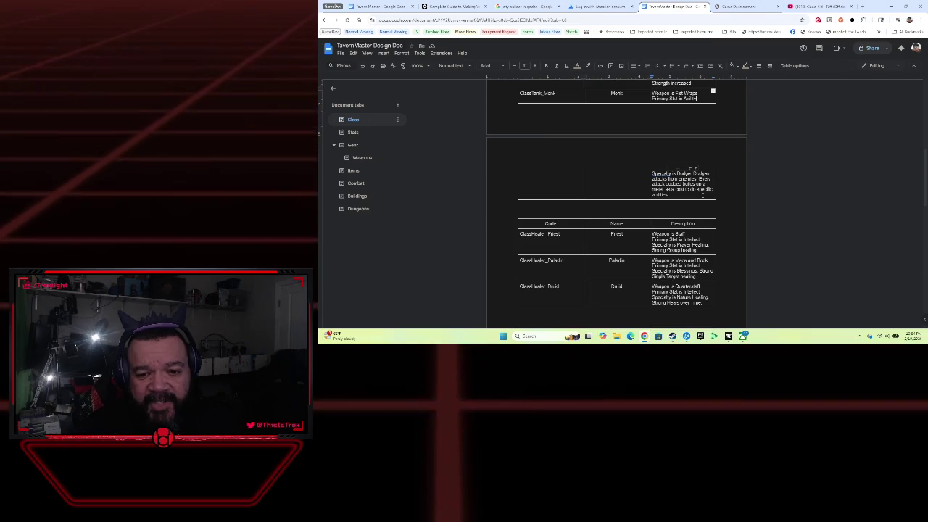
pyautogui.scroll(-2, 701, 195)
pyautogui.scroll(-2, 717, 159)
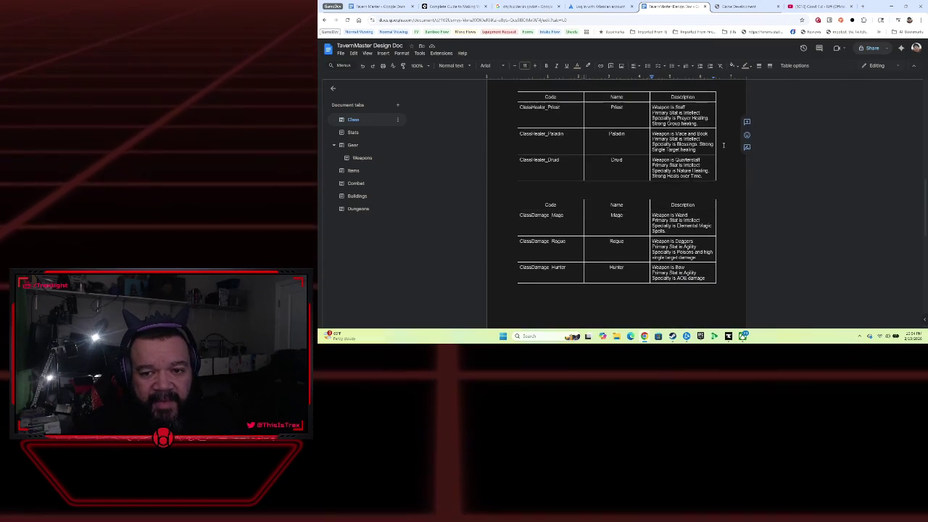
pyautogui.scroll(1, 722, 145)
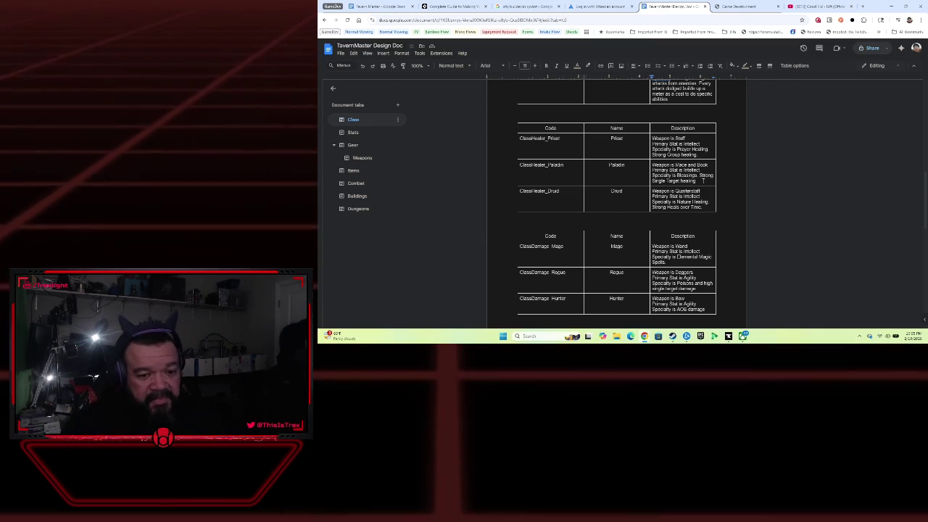
pyautogui.scroll(-3, 702, 180)
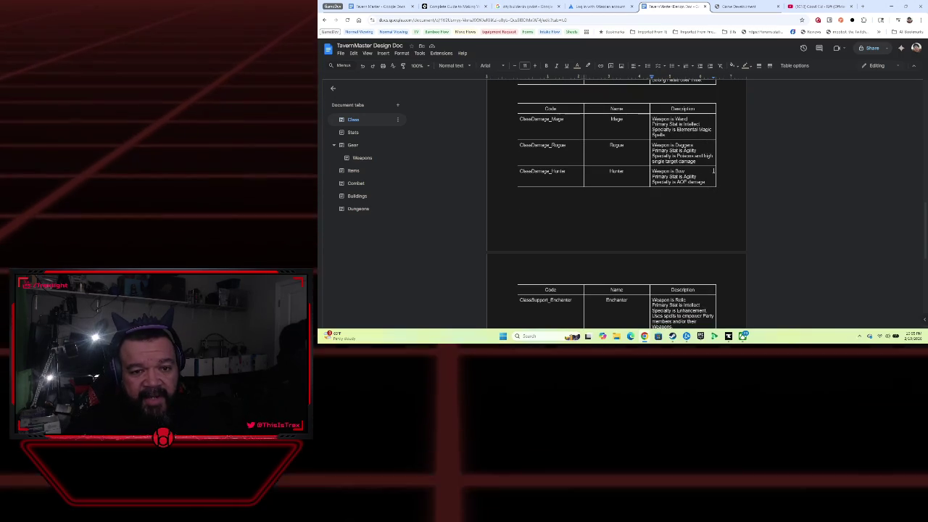
pyautogui.scroll(1, 597, 136)
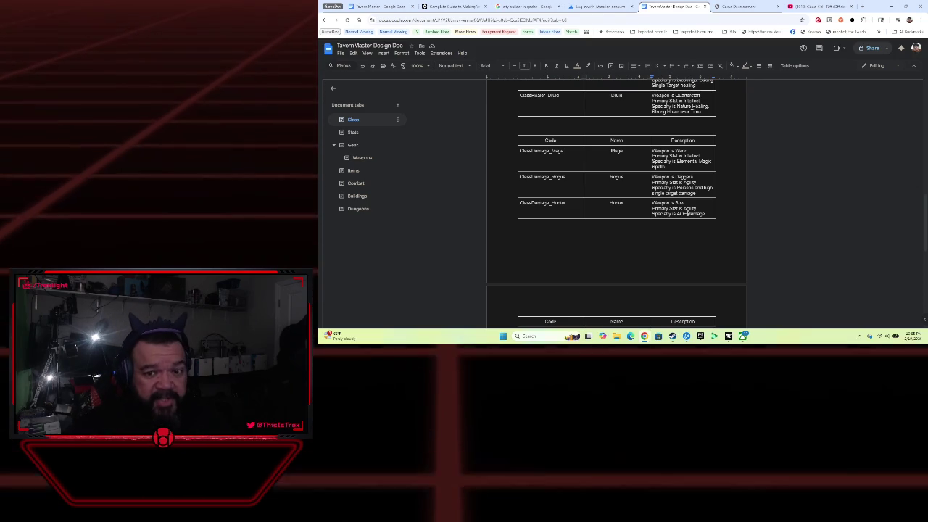
pyautogui.scroll(-3, 677, 213)
pyautogui.scroll(-2, 678, 213)
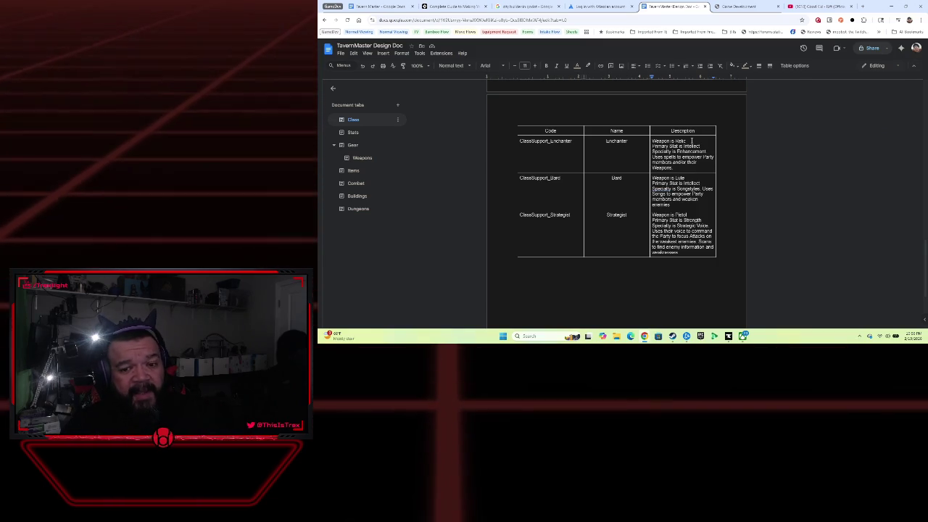
pyautogui.scroll(-2, 703, 147)
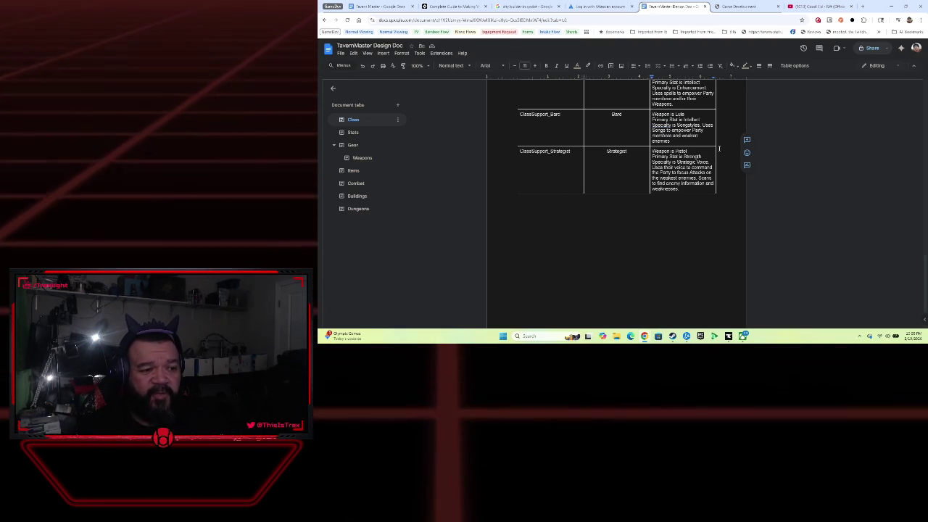
# Step: Scroll the Class tab between the healer (Priest, Paladin, Druid) and damage (Mage, Rogue, Hunter) tables
pyautogui.scroll(5, 719, 149)
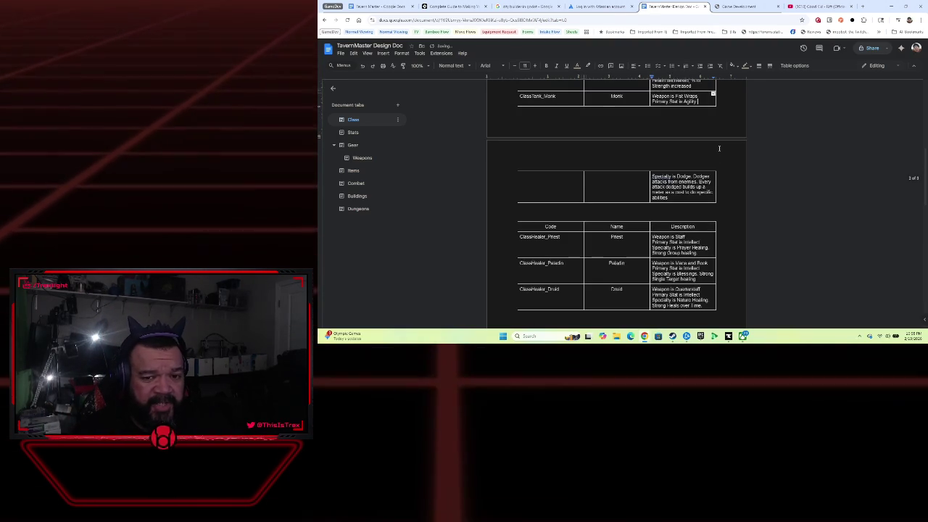
pyautogui.scroll(1, 719, 148)
pyautogui.scroll(-1, 719, 149)
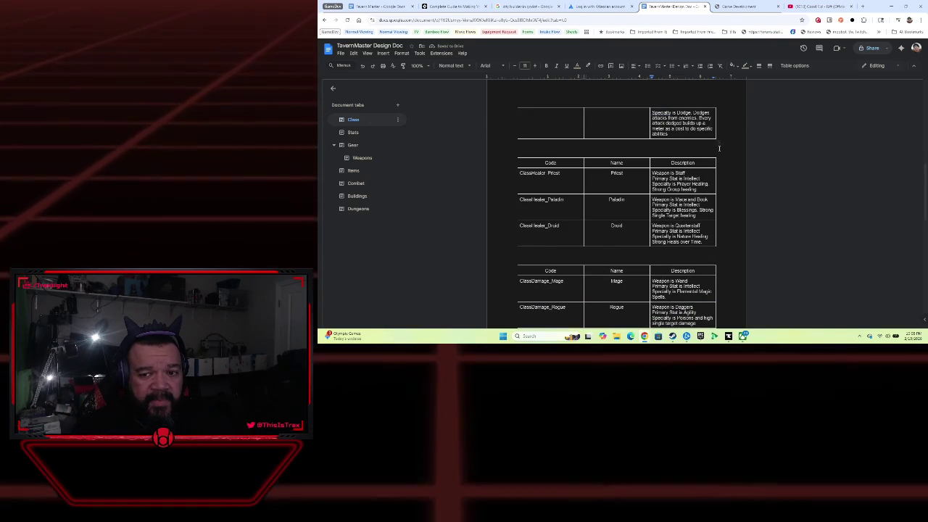
pyautogui.scroll(-1, 724, 155)
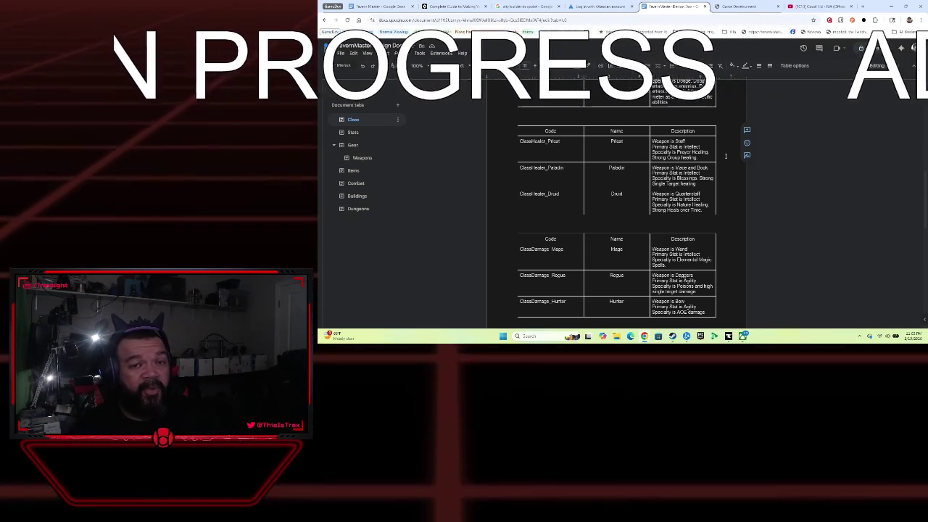
pyautogui.scroll(1, 724, 156)
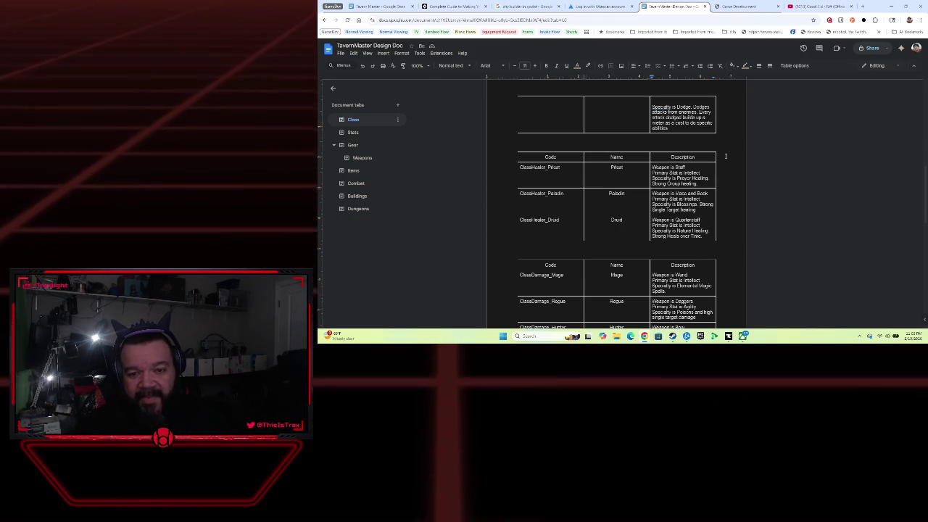
pyautogui.press('BackSpace')
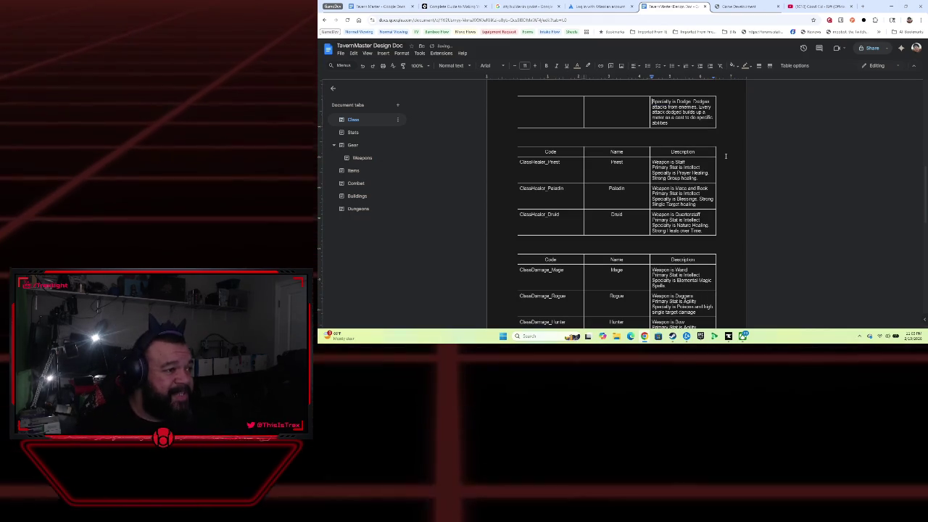